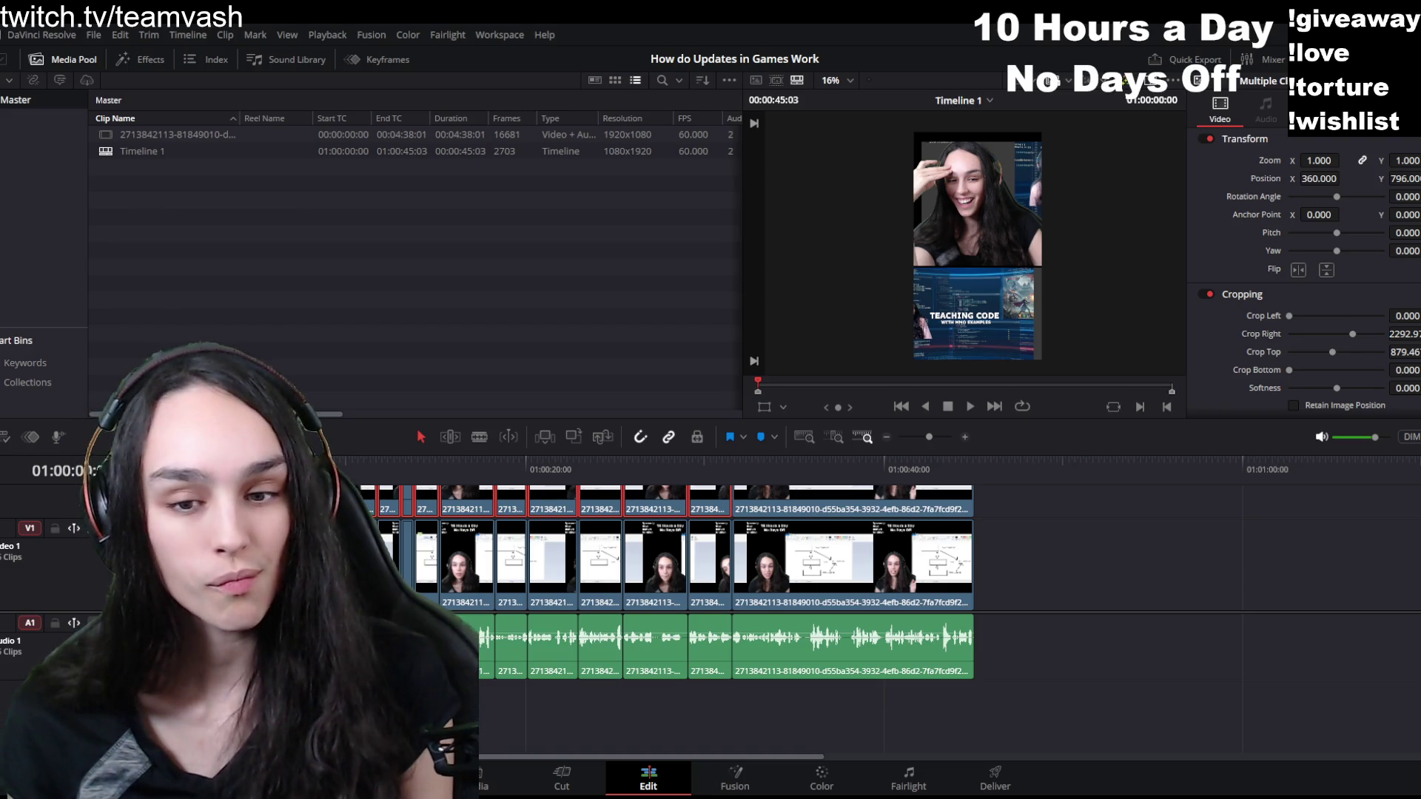
- Move the playhead to about 01:00:21:27 over the stacked V1/V2 cuts to preview that frame
scroll(677, 541, up, 2)
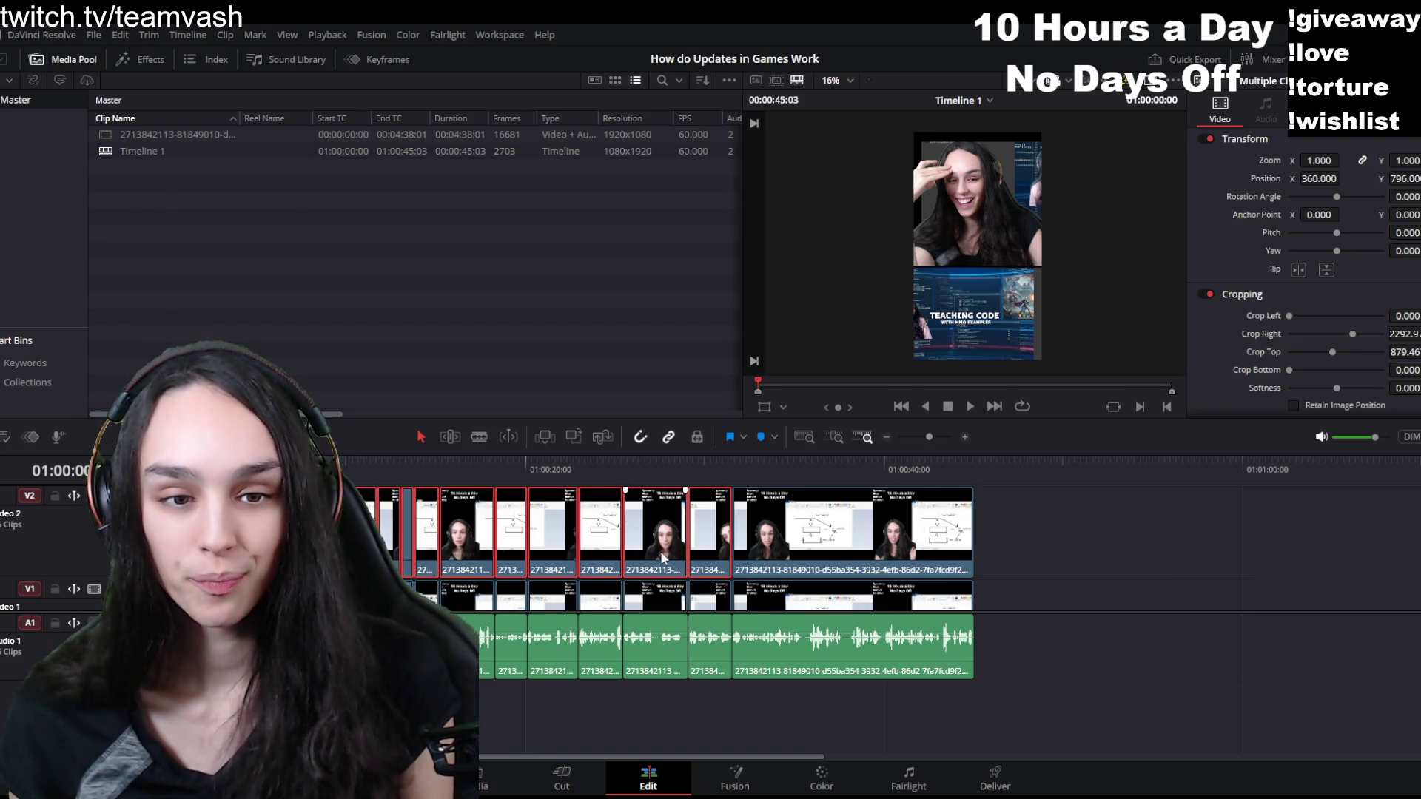
click(600, 533)
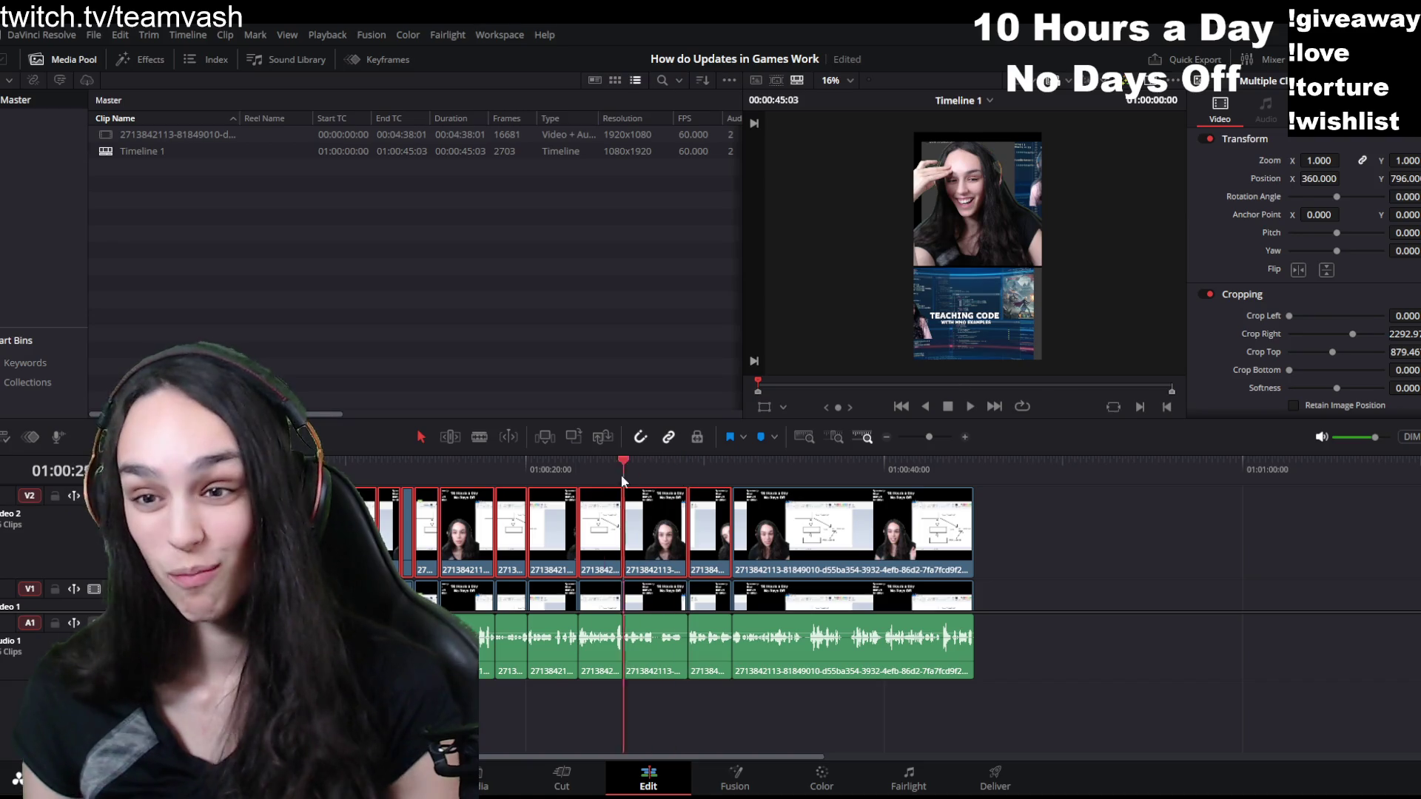
drag(630, 467, 552, 468)
click(1110, 566)
scroll(977, 386, up, 2)
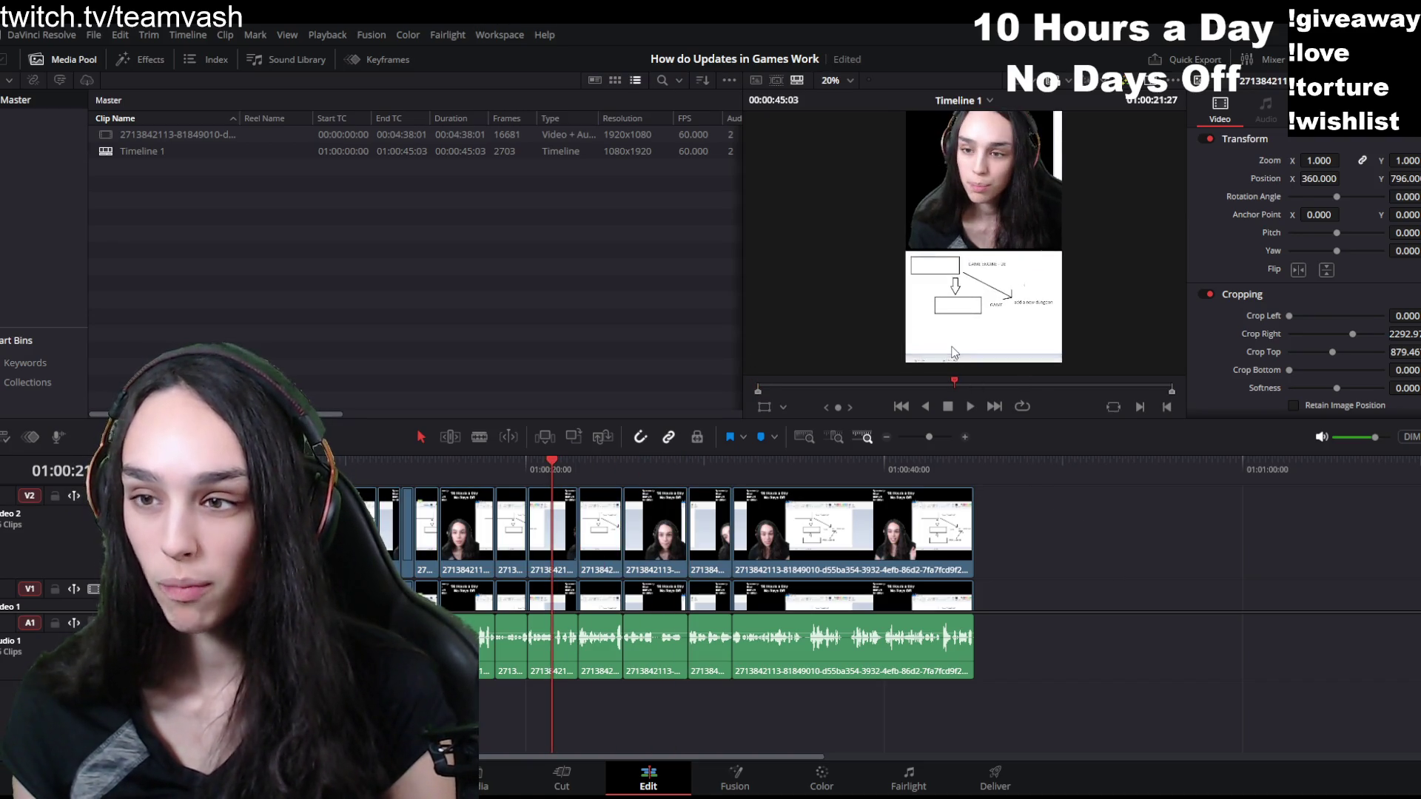